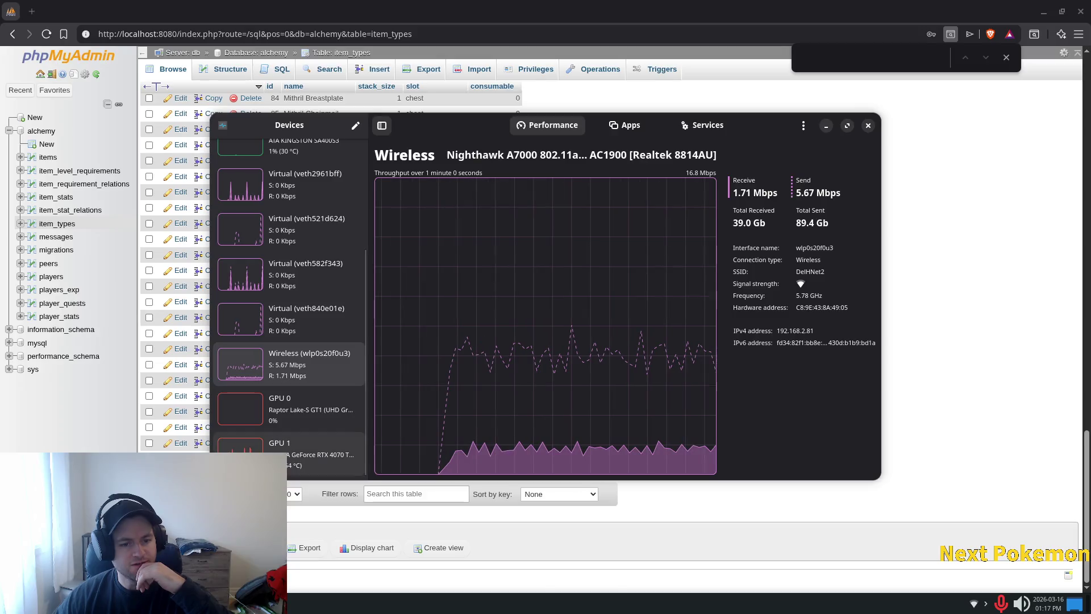
# Step: Show the GPU 1 page (22% utilization, 2.80 GiB, 52 °C) and move the Alchemy window aside
pyautogui.click(290, 452)
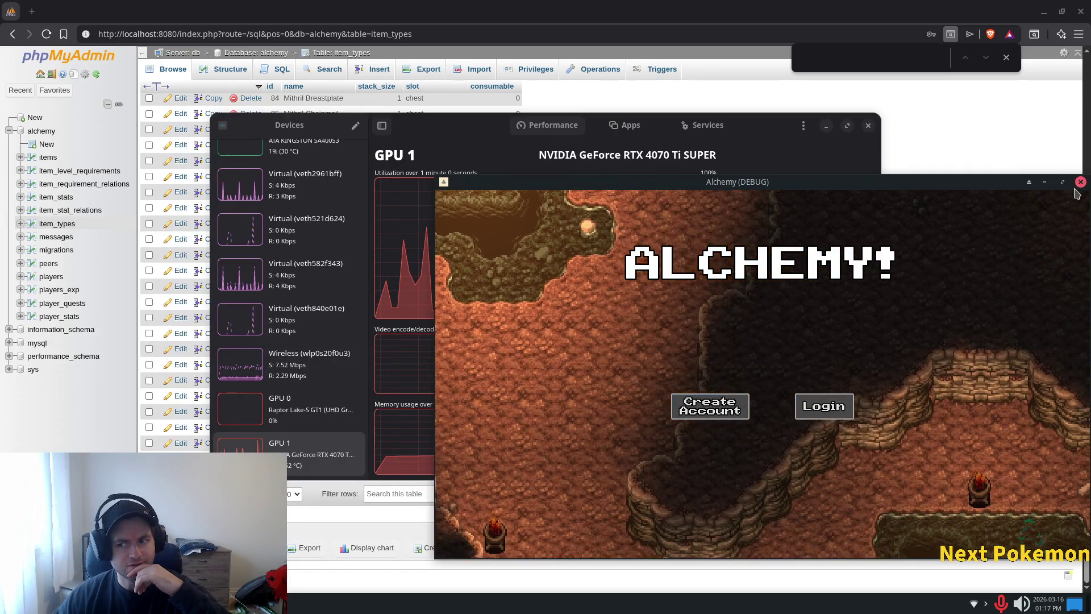
pyautogui.moveTo(689, 190); pyautogui.dragTo(443, 179)
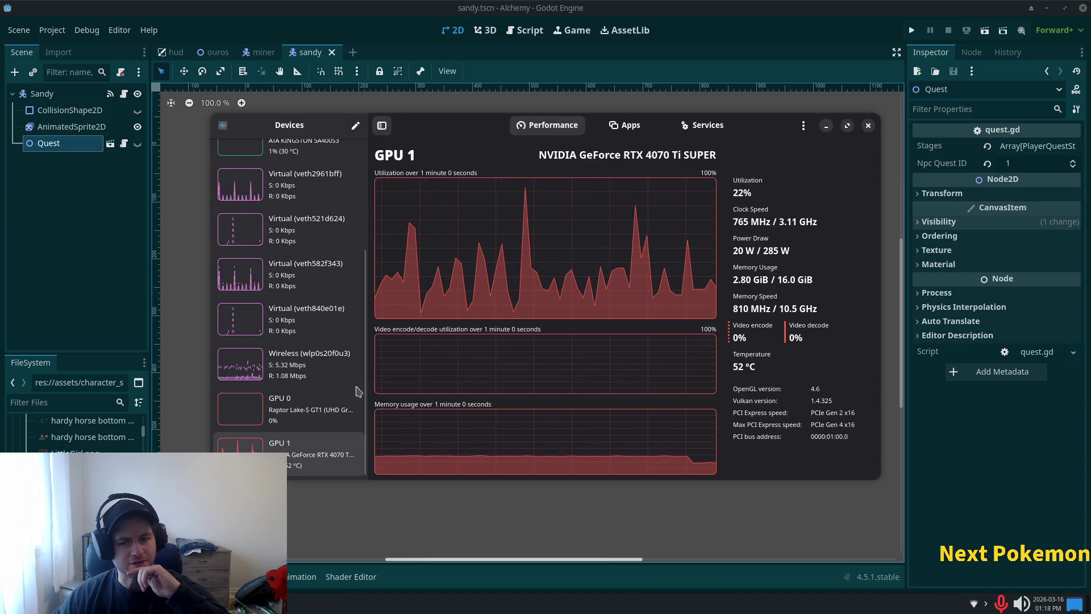
# Step: Switch to the Intel Core i9-14900K CPU page, reading 11% utilization at 1.61 GHz
pyautogui.scroll(1, 294, 330)
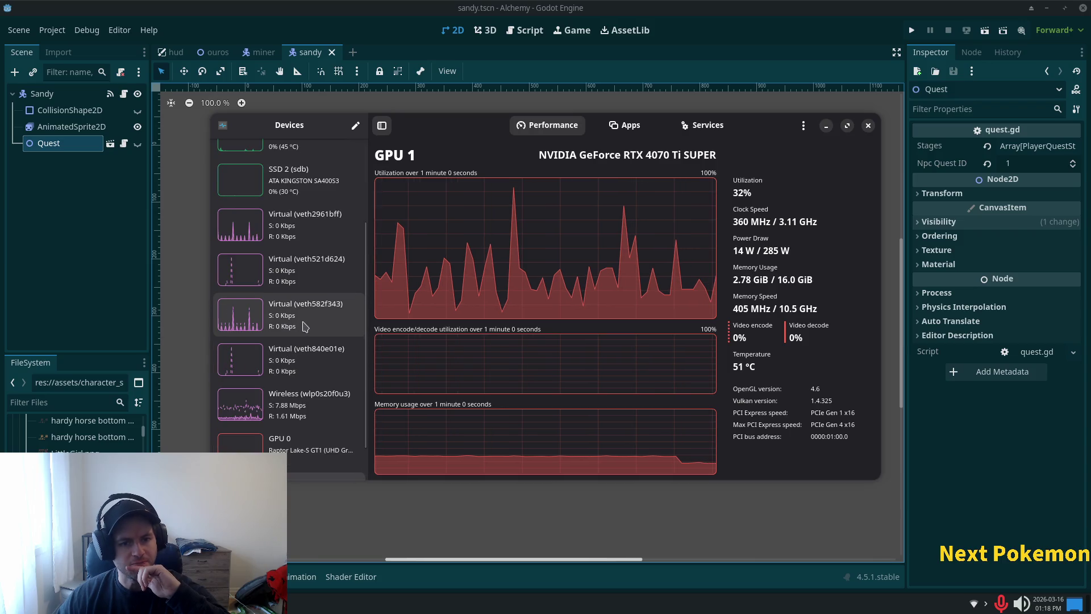
pyautogui.scroll(3, 303, 325)
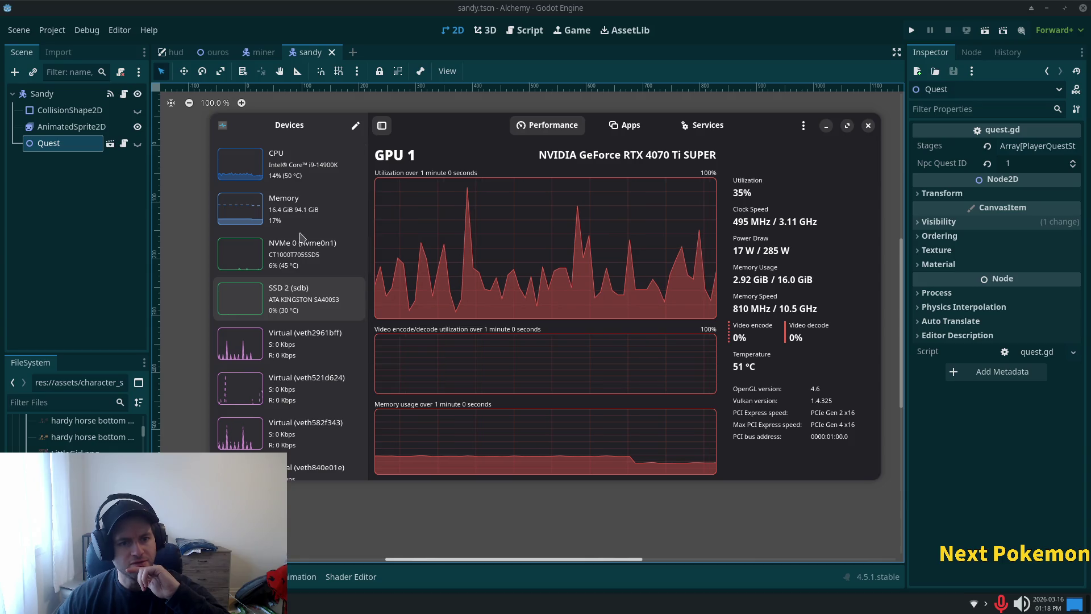
pyautogui.click(267, 185)
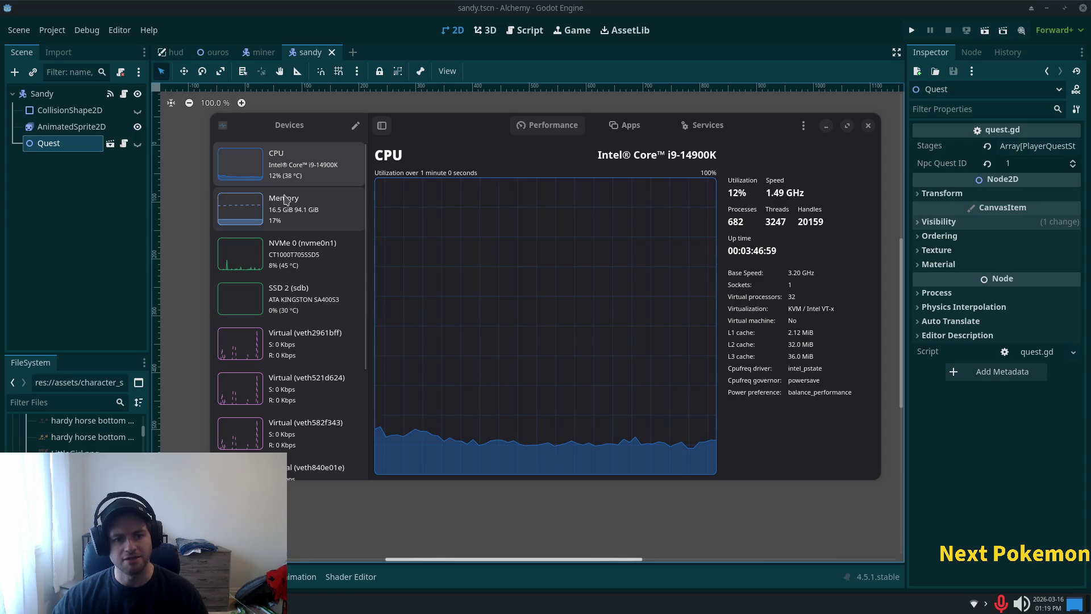
pyautogui.scroll(-5, 306, 312)
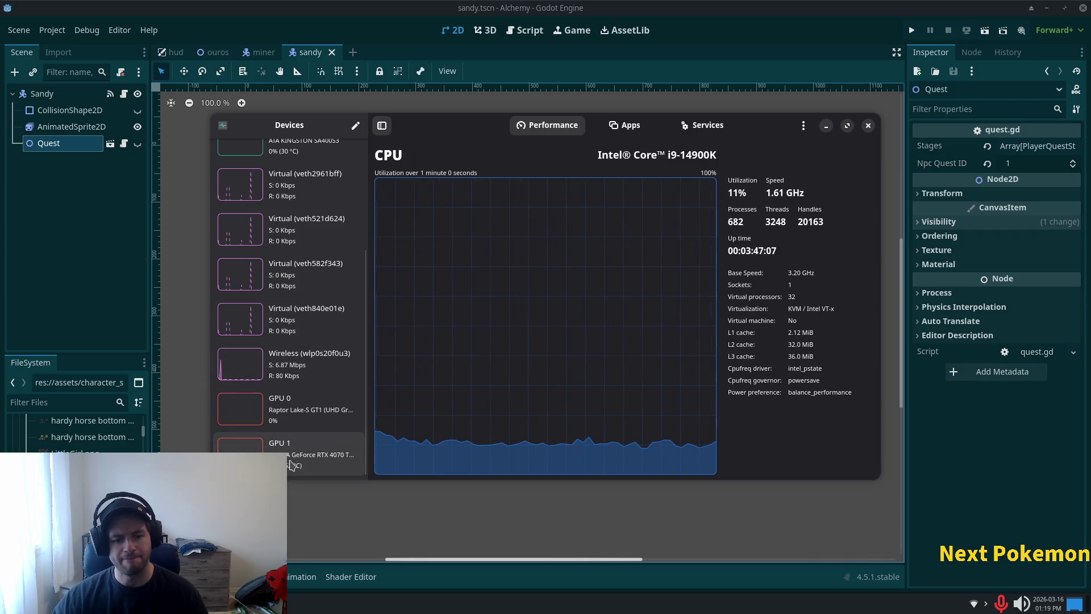
pyautogui.hotkey('alt', 'Tab')
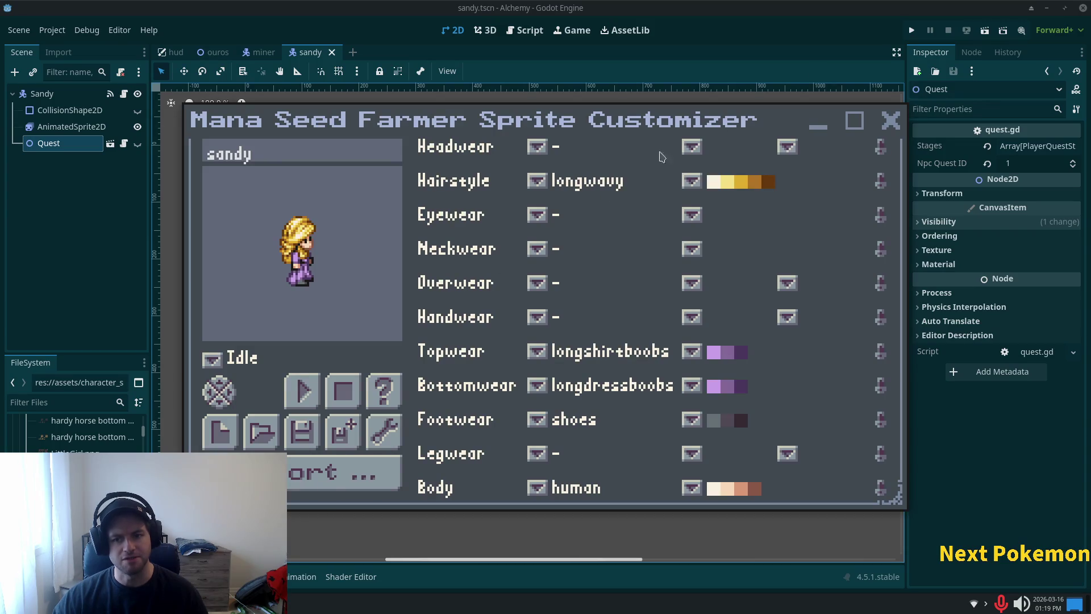
pyautogui.click(893, 122)
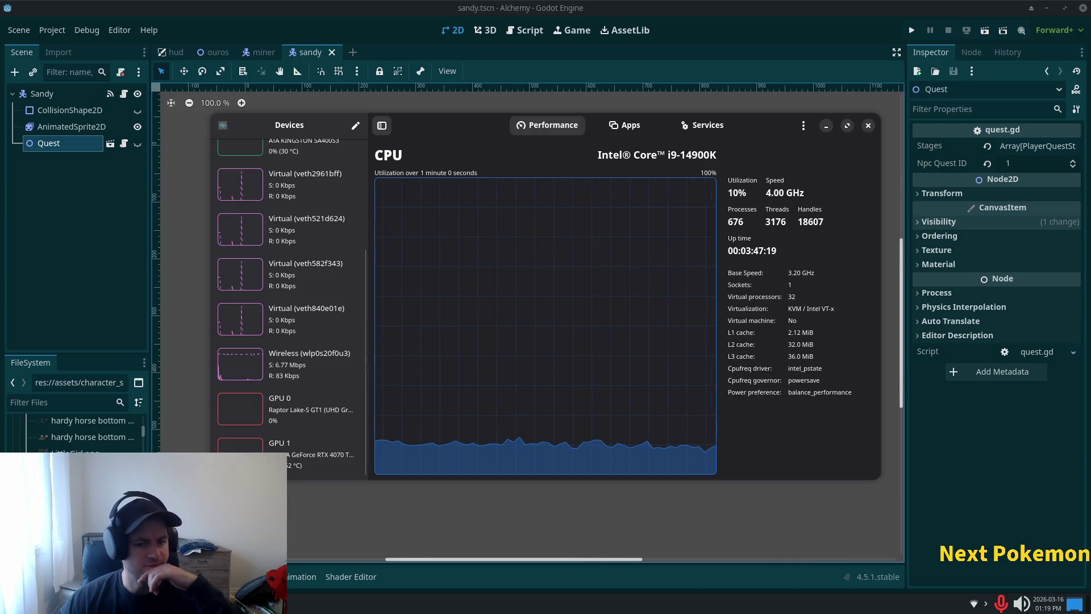
# Step: Check the GPU 1 load, then the CPU load, and launch Alchemy from Godot's Run Project
pyautogui.click(324, 454)
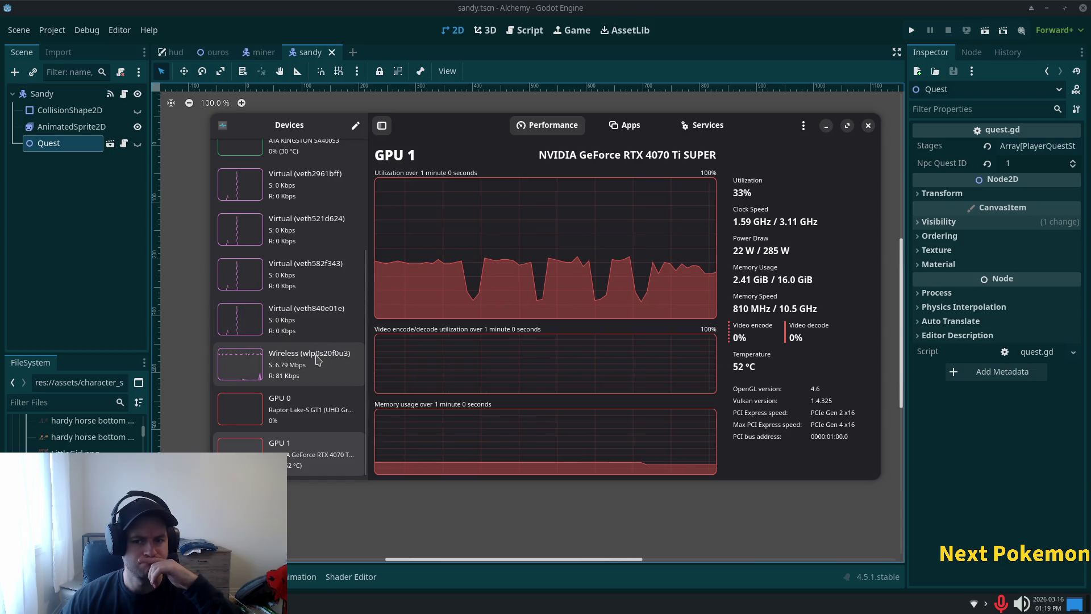
pyautogui.scroll(5, 317, 360)
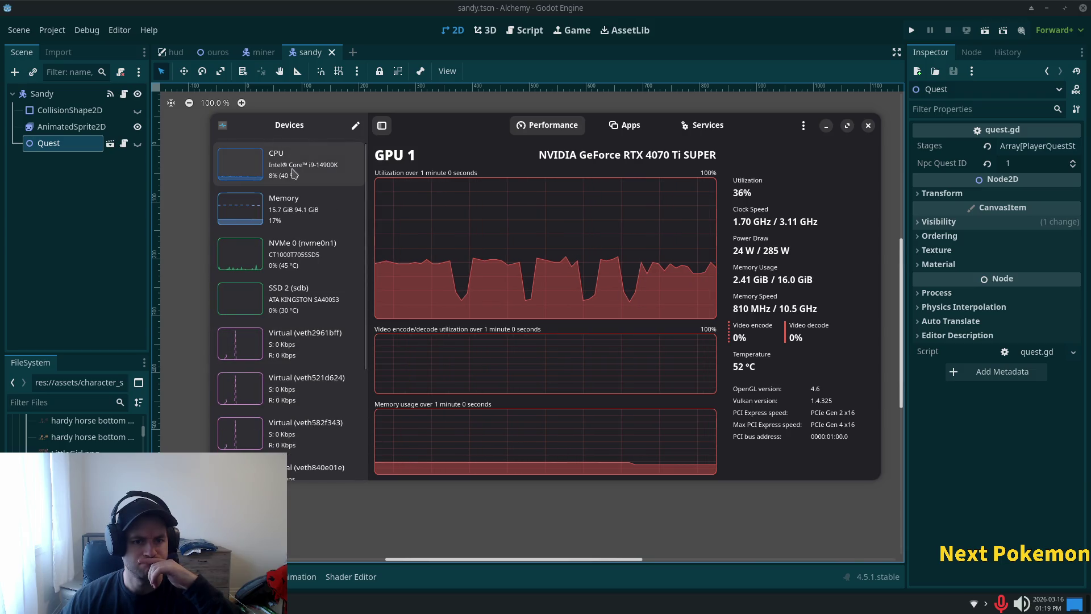
pyautogui.click(293, 173)
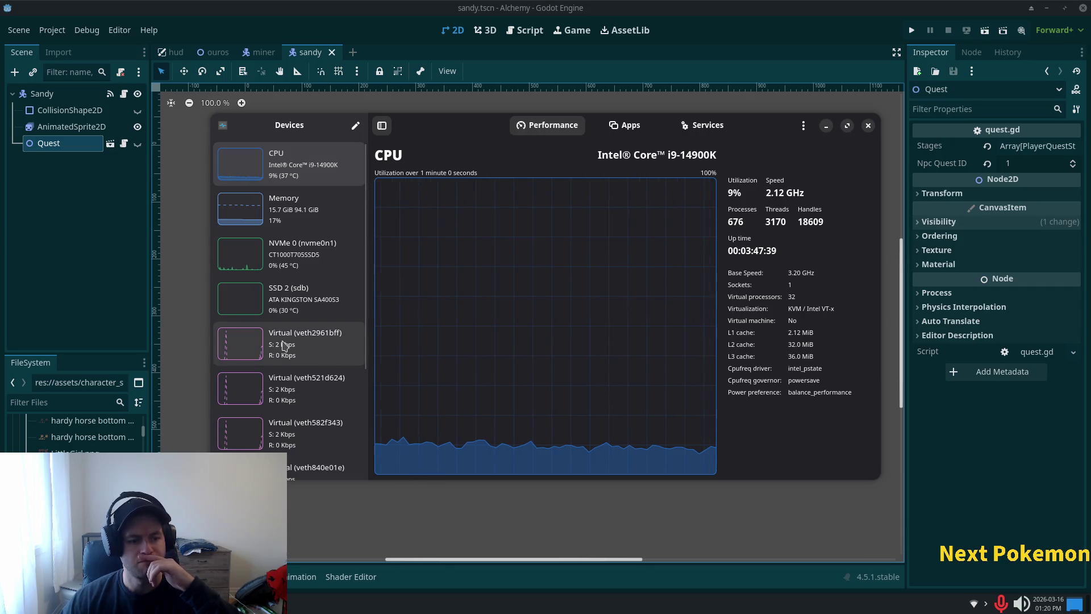
pyautogui.scroll(-3, 285, 345)
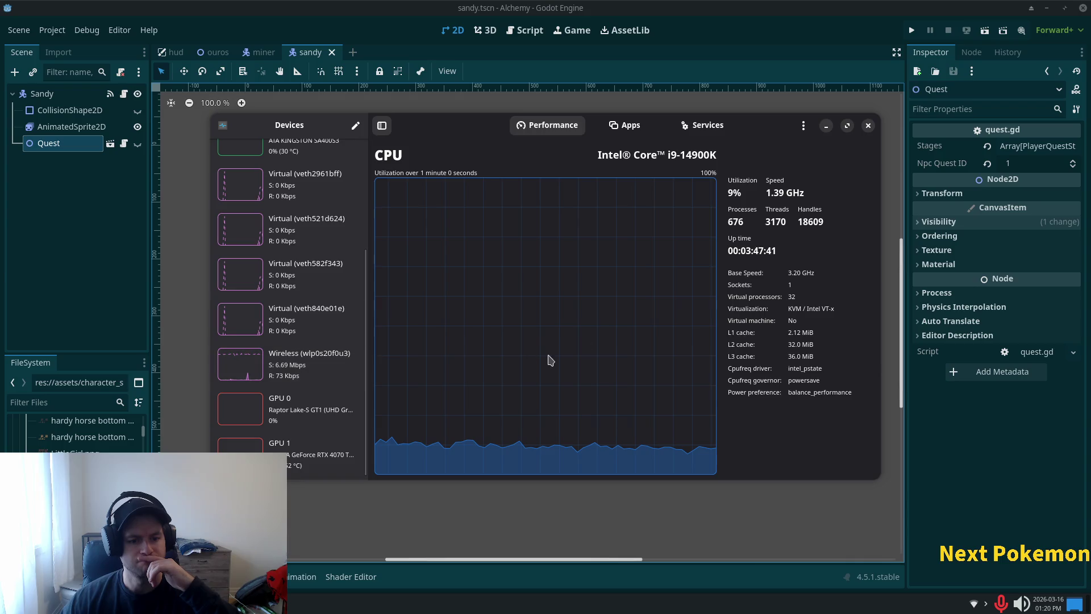
pyautogui.click(912, 30)
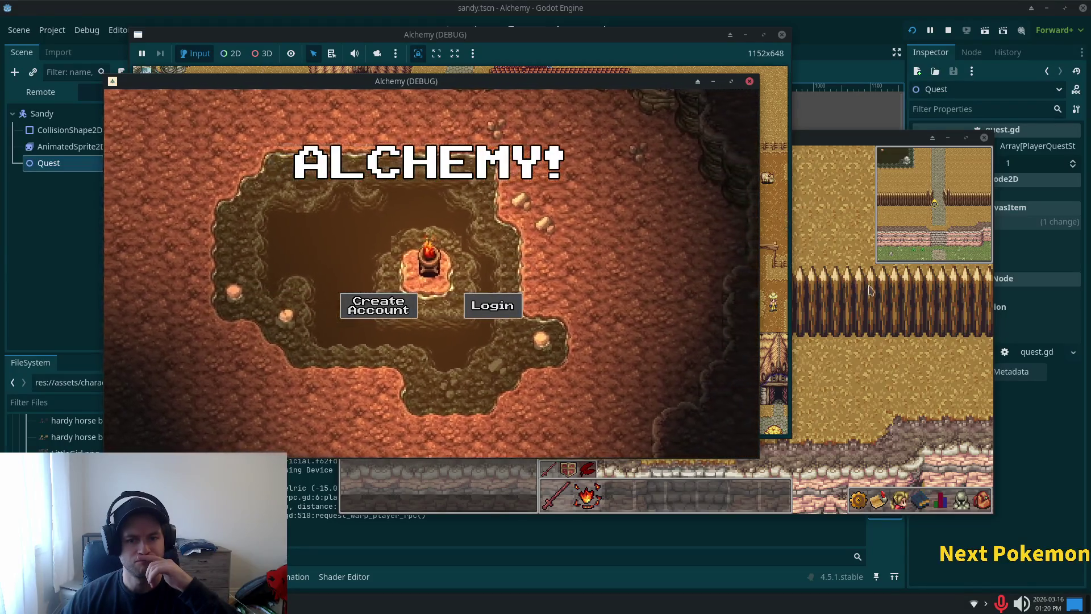
# Step: Bring up the system monitor lower right and spread the title-screen and game-world windows apart
pyautogui.click(890, 337)
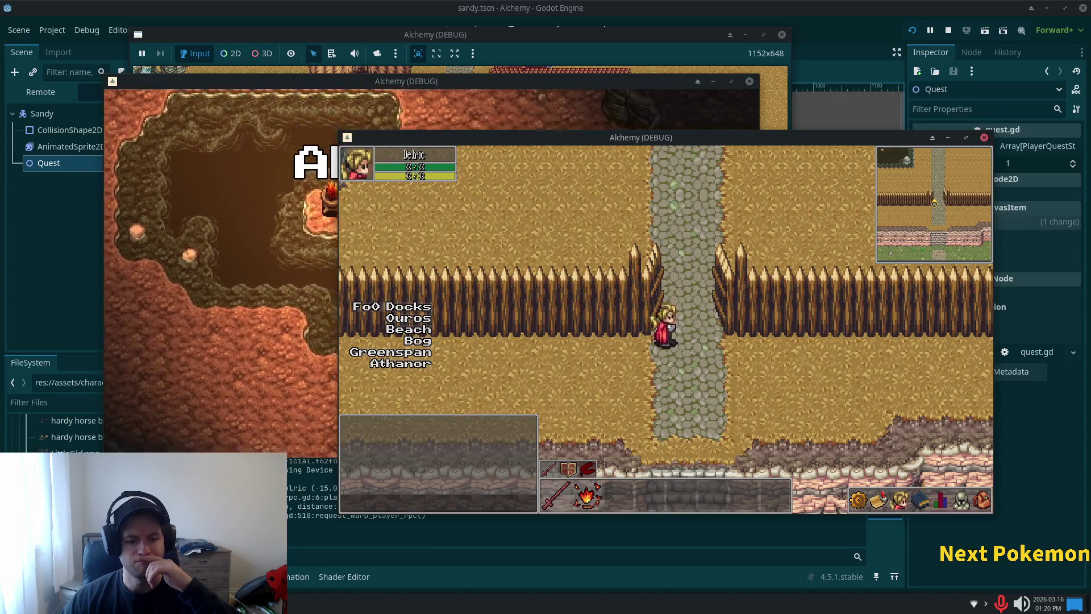
pyautogui.hotkey('ctrl', 'shift', 'Escape')
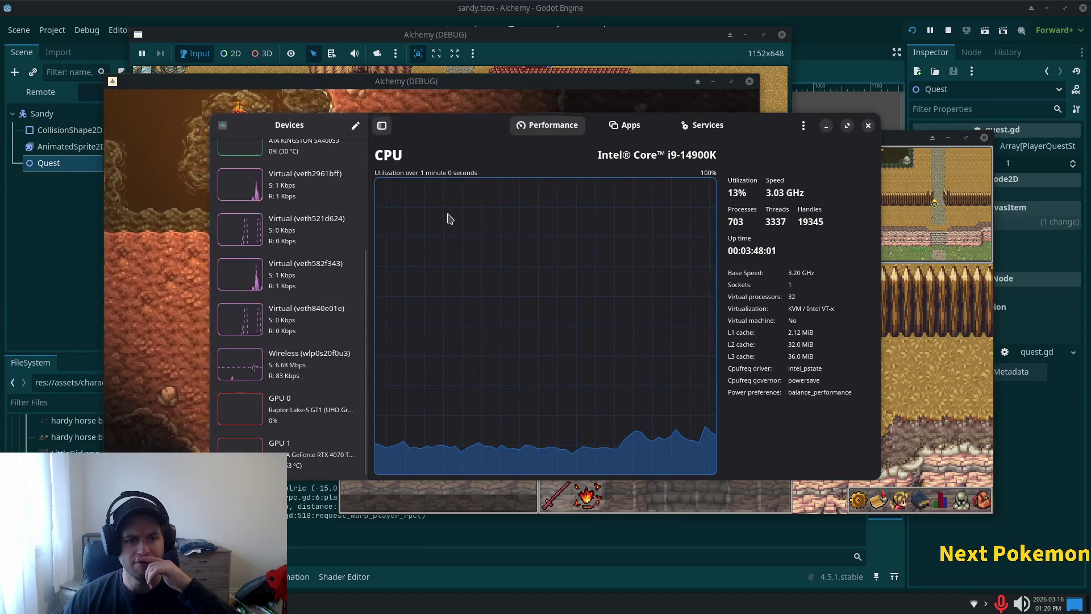
pyautogui.moveTo(746, 128); pyautogui.dragTo(845, 213)
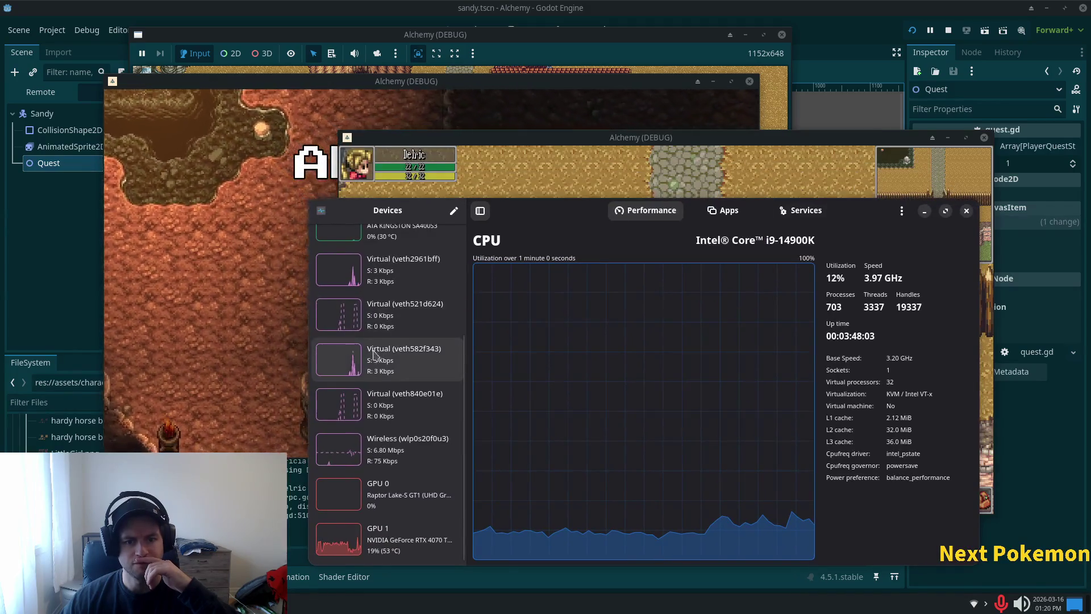
pyautogui.scroll(5, 385, 347)
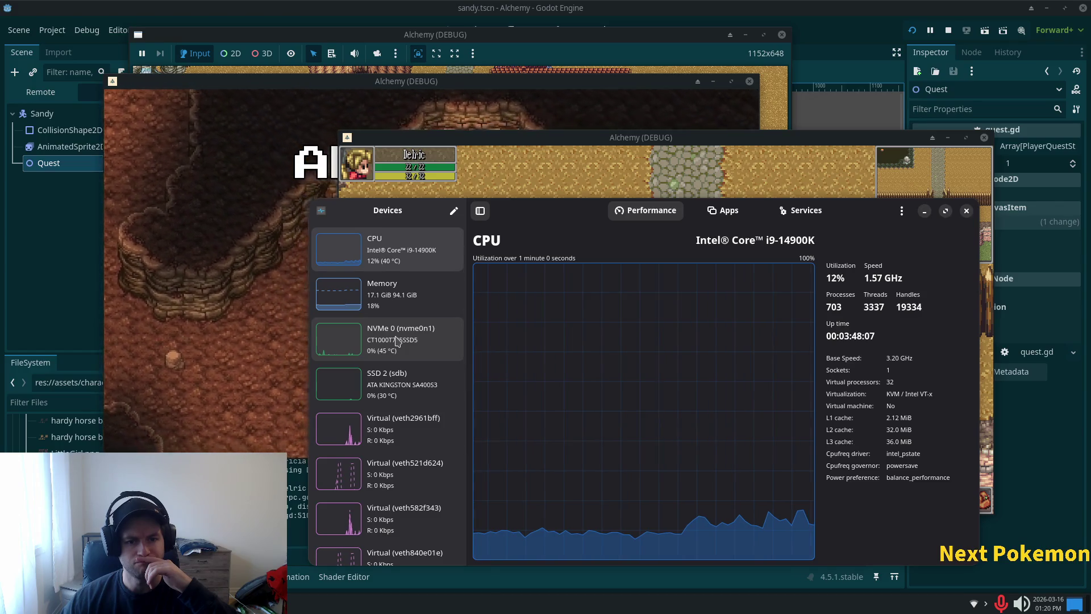
pyautogui.scroll(-5, 398, 340)
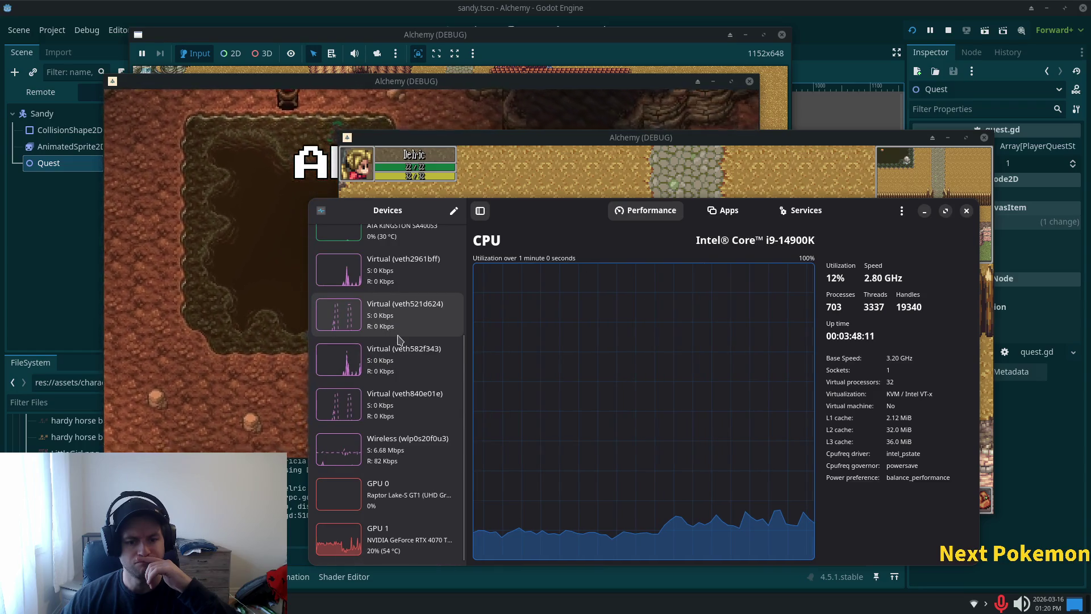
pyautogui.scroll(5, 398, 340)
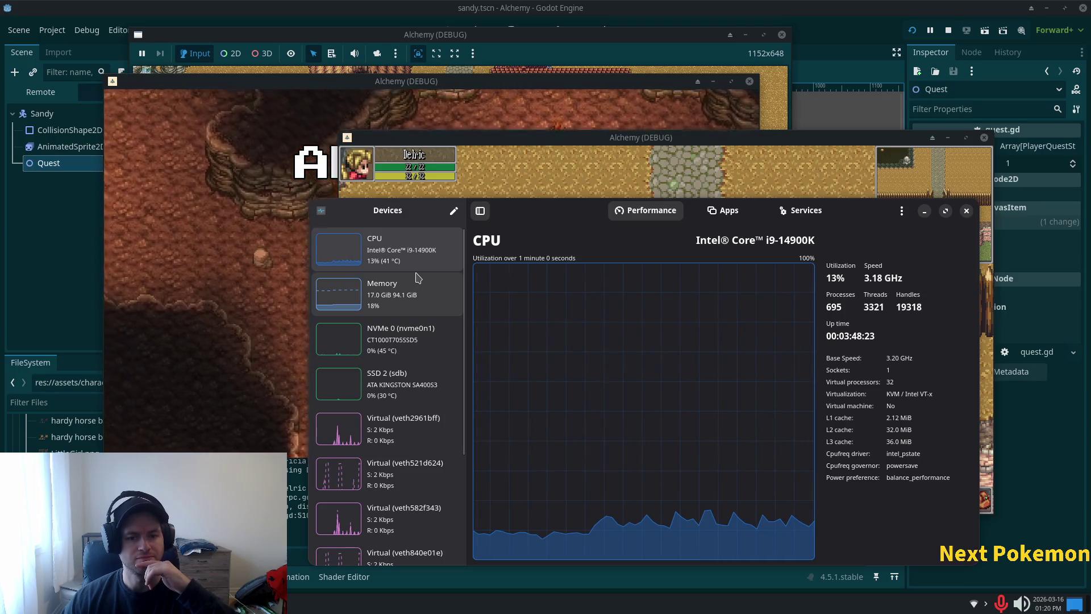
pyautogui.moveTo(526, 137); pyautogui.dragTo(649, 114)
pyautogui.moveTo(451, 88); pyautogui.dragTo(394, 66)
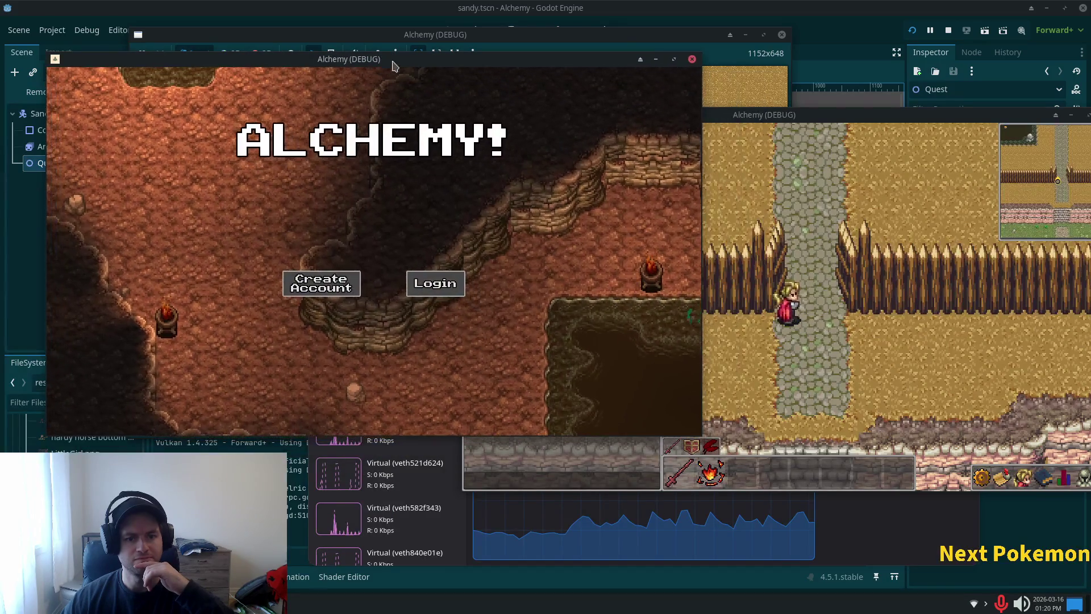
# Step: Browse the Virtual (veth521d624) network page and the CPU page in Resources
pyautogui.click(393, 472)
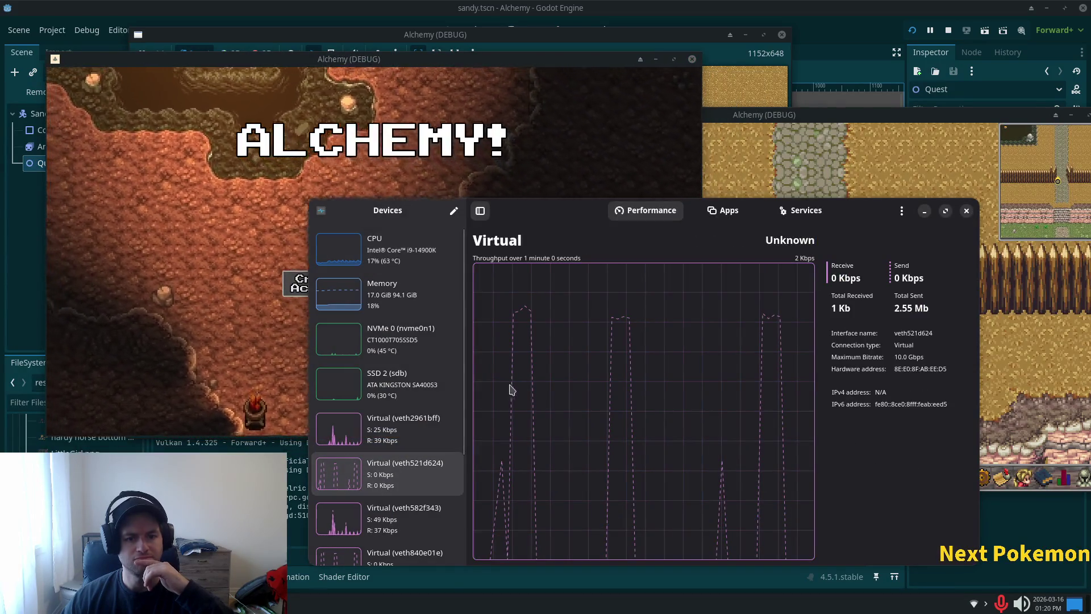
pyautogui.click(398, 253)
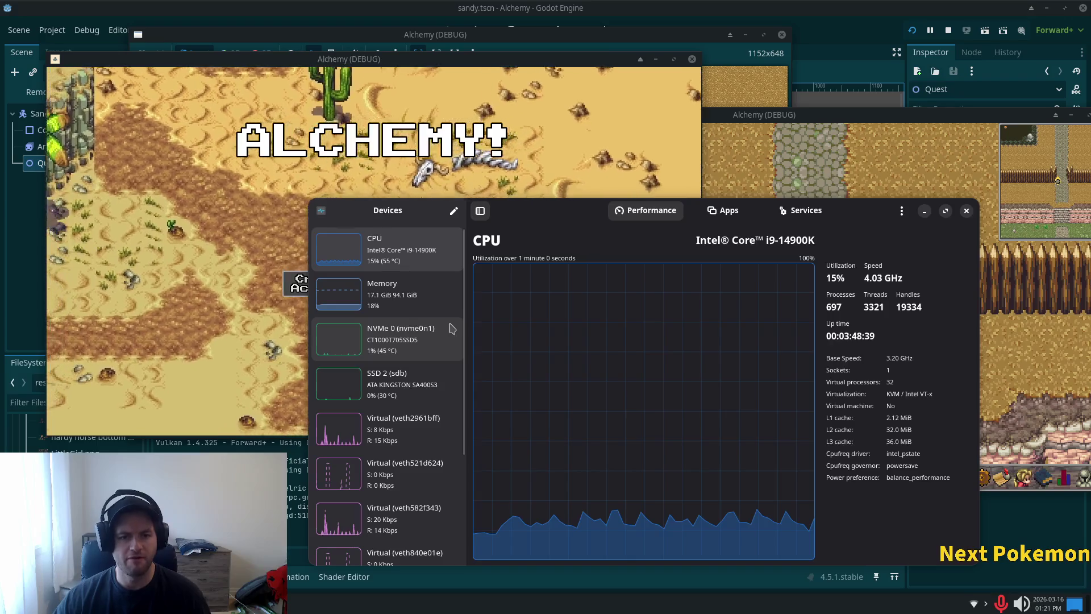
pyautogui.scroll(-3, 420, 369)
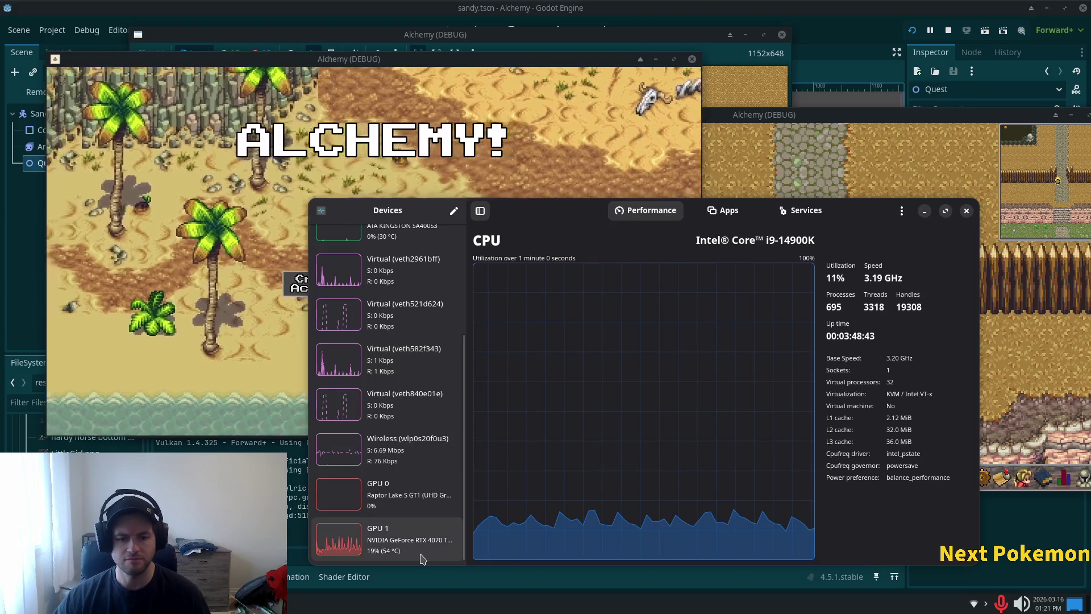
pyautogui.scroll(3, 385, 462)
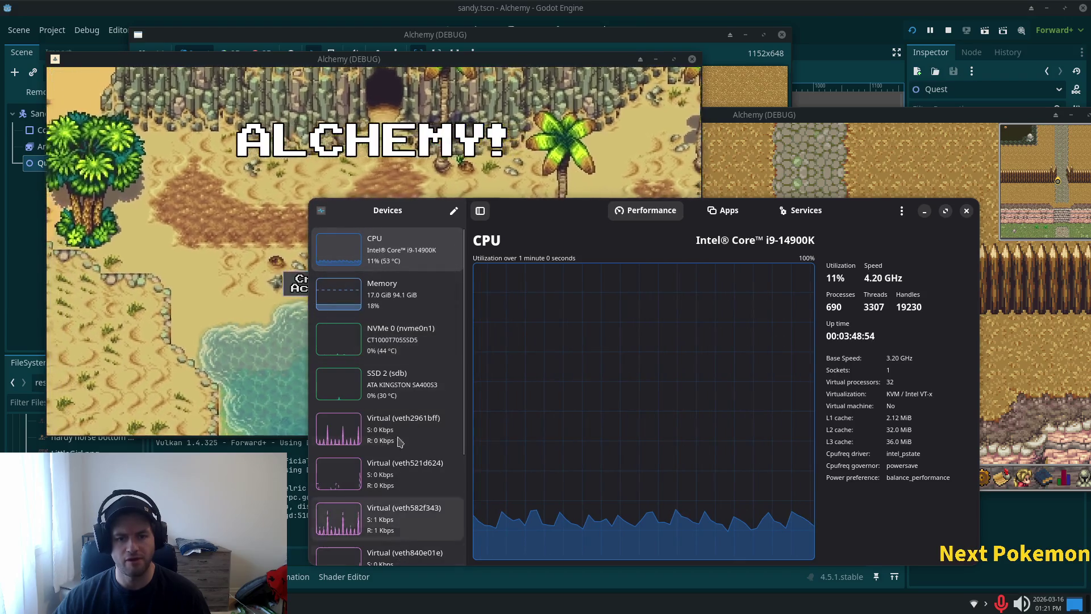
pyautogui.scroll(-5, 398, 306)
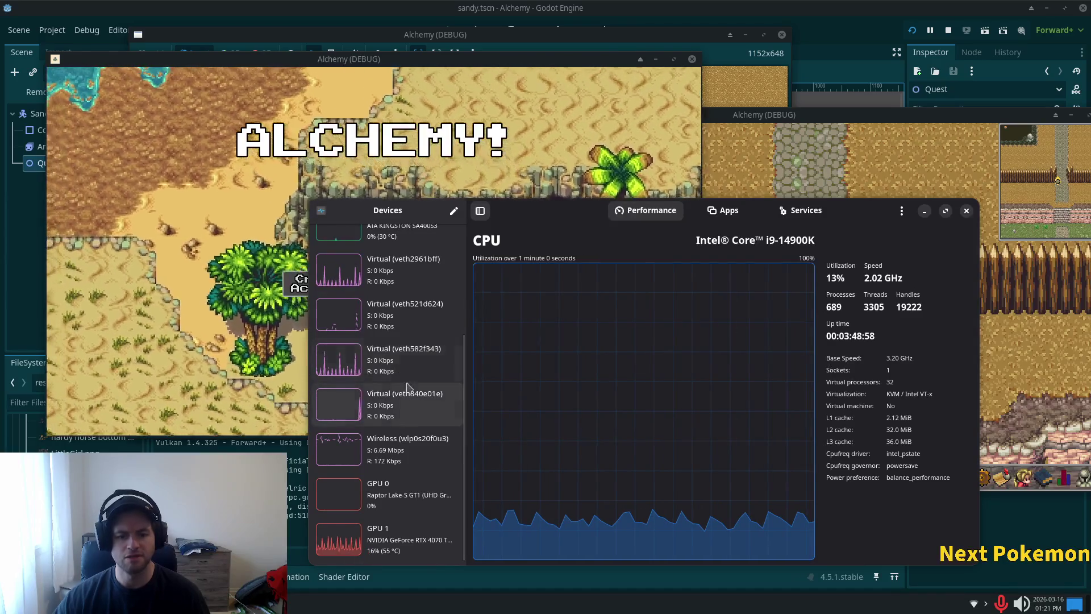
# Step: Open the RTX 4070 Ti SUPER GPU 1 page (22%, 4.12 GiB, 54 °C), then raise Alchemy
pyautogui.click(335, 535)
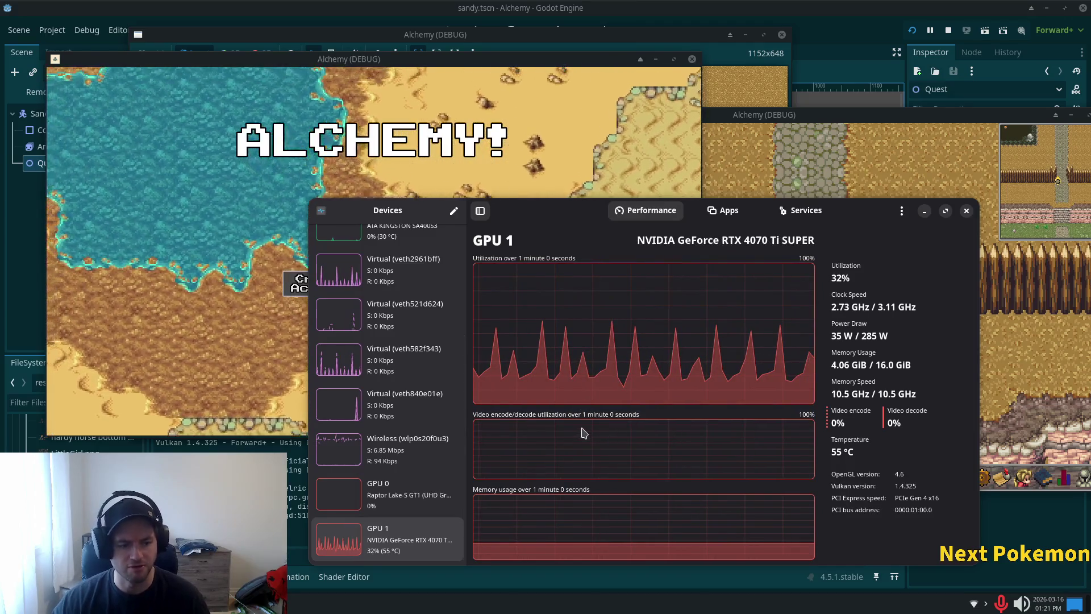
pyautogui.scroll(3, 386, 330)
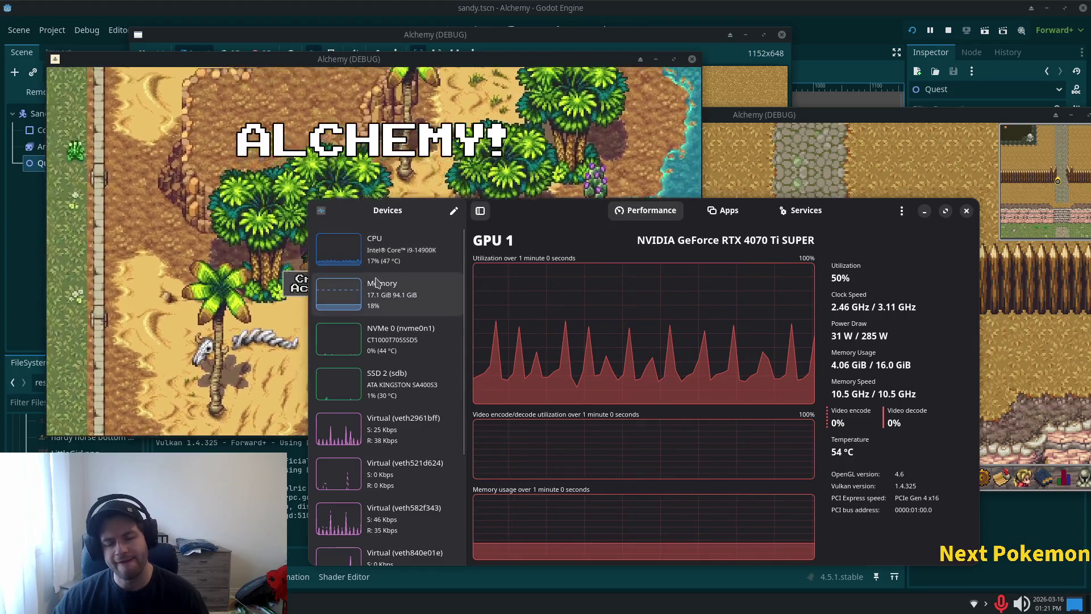
pyautogui.click(986, 604)
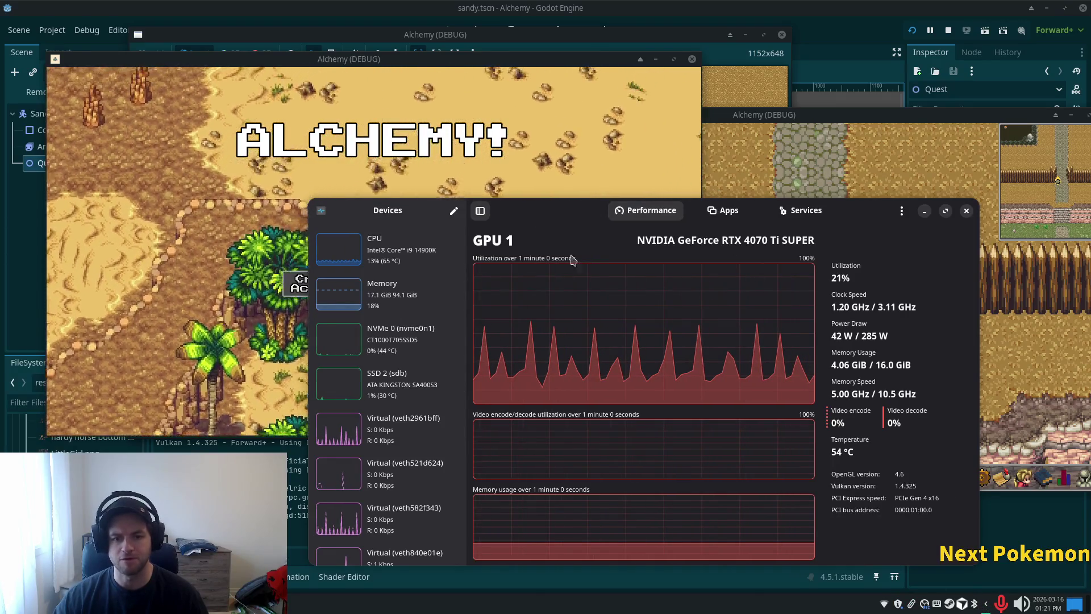
pyautogui.click(302, 250)
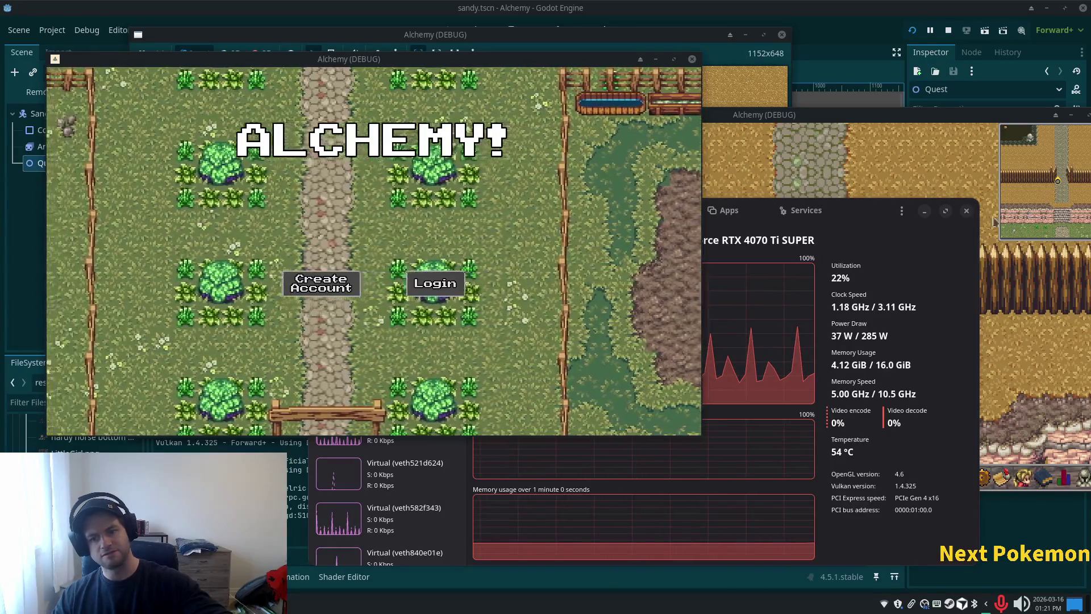
# Step: Raise Resources' GPU 1 page over the Alchemy title screen, now 21%, 4.08 GiB, 55 °C
pyautogui.click(889, 238)
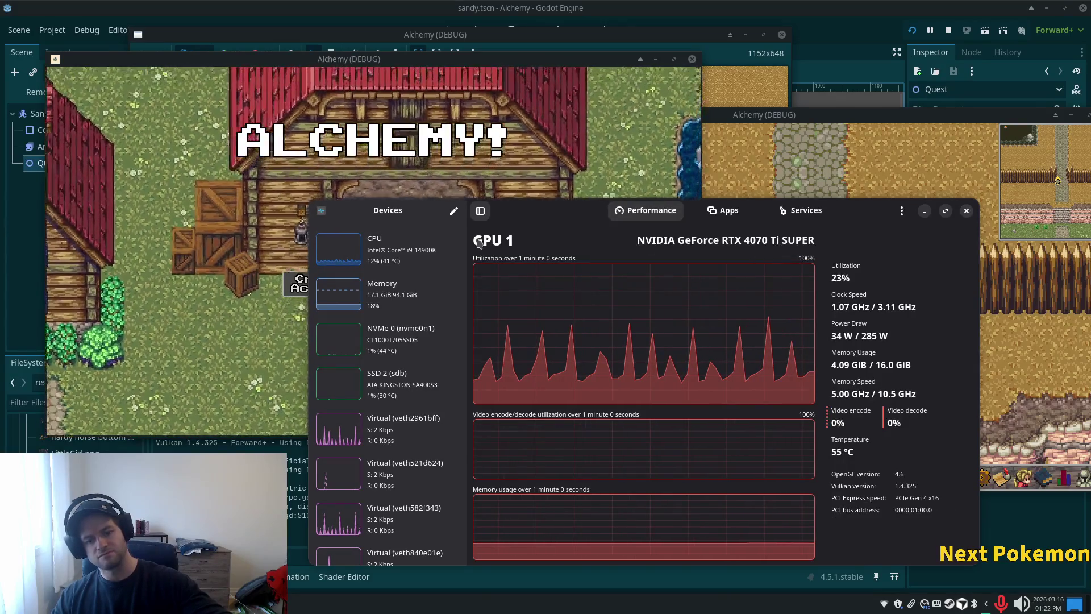
pyautogui.scroll(-5, 400, 379)
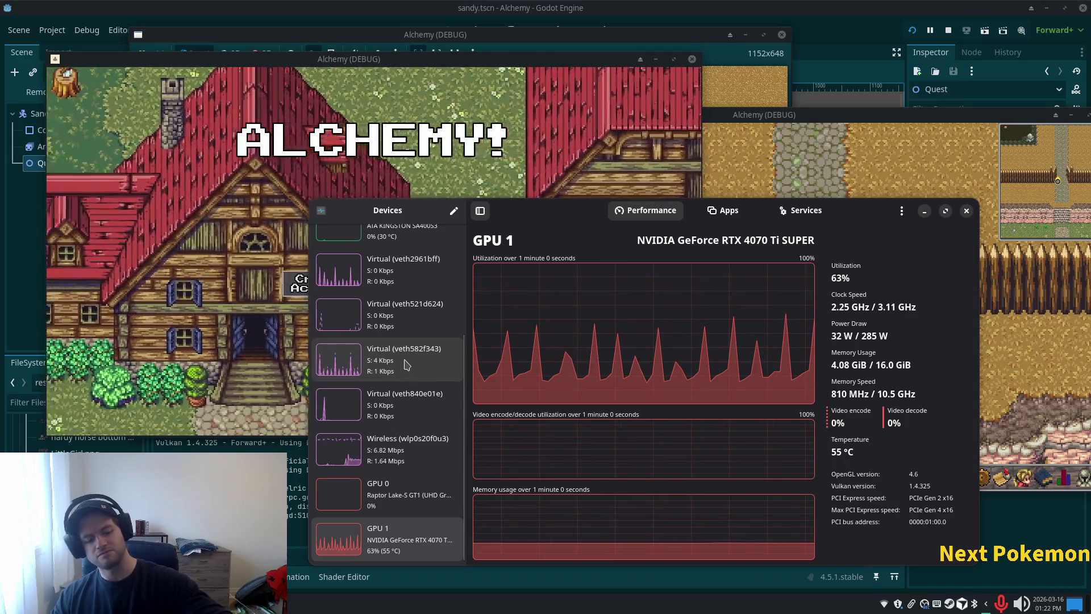
pyautogui.scroll(4, 418, 330)
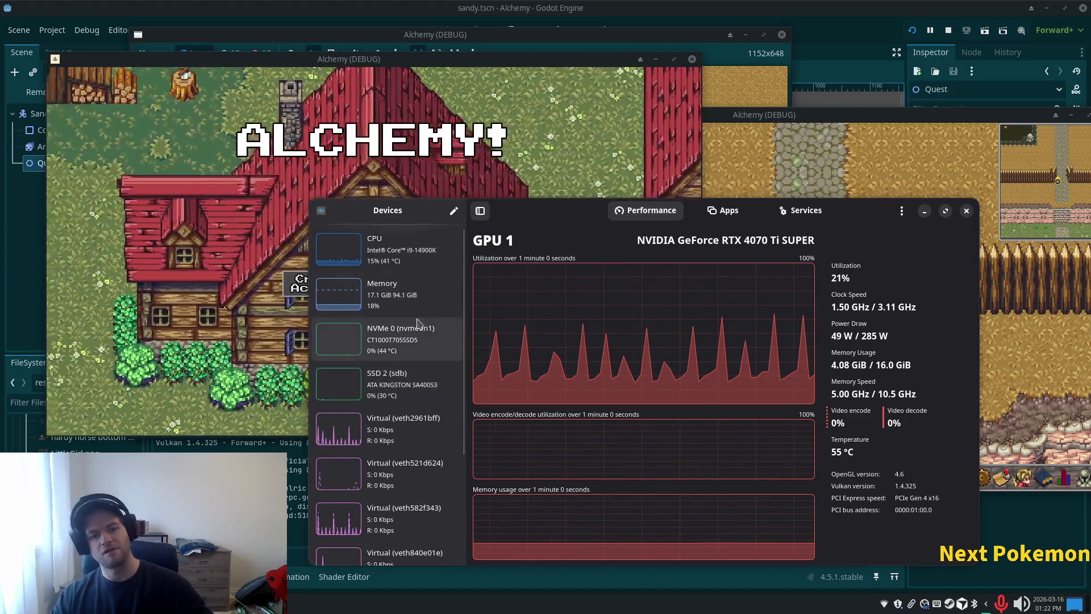
# Step: Bring Godot forward, then switch to Cursor showing fishermans_friend.json
pyautogui.click(889, 28)
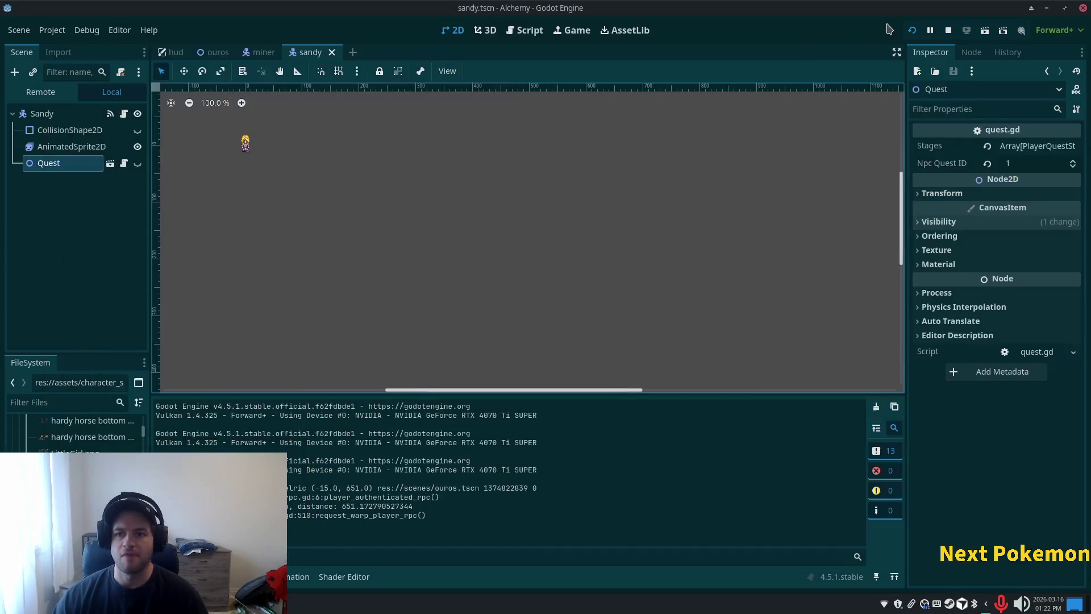
pyautogui.hotkey('alt', 'Tab')
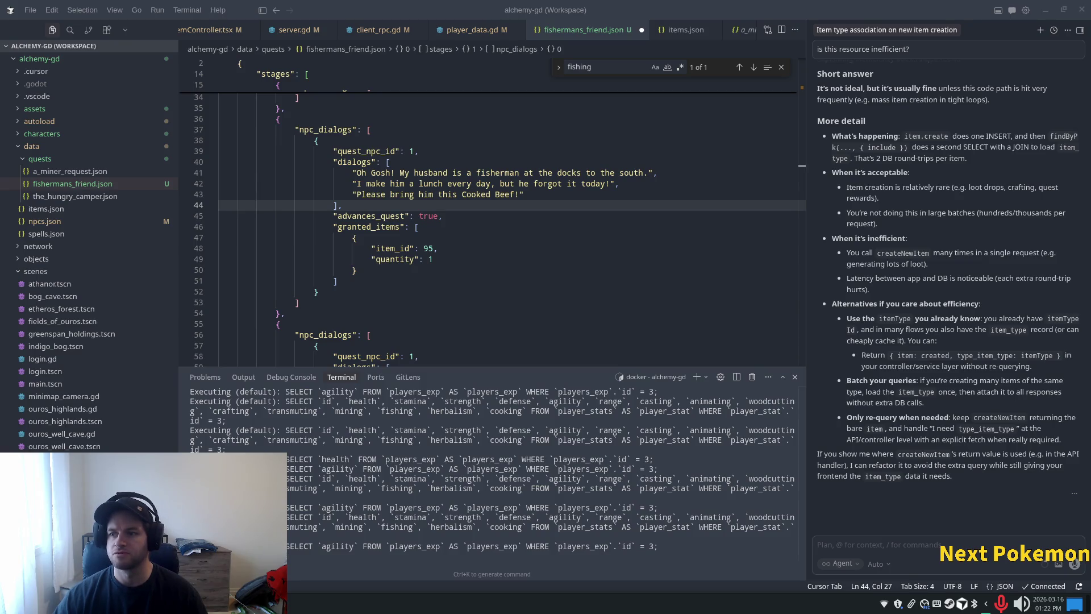
# Step: Inspect the granted item 95 and advances_quest lines and dialogs, then bring Resources over Cursor
pyautogui.click(427, 248)
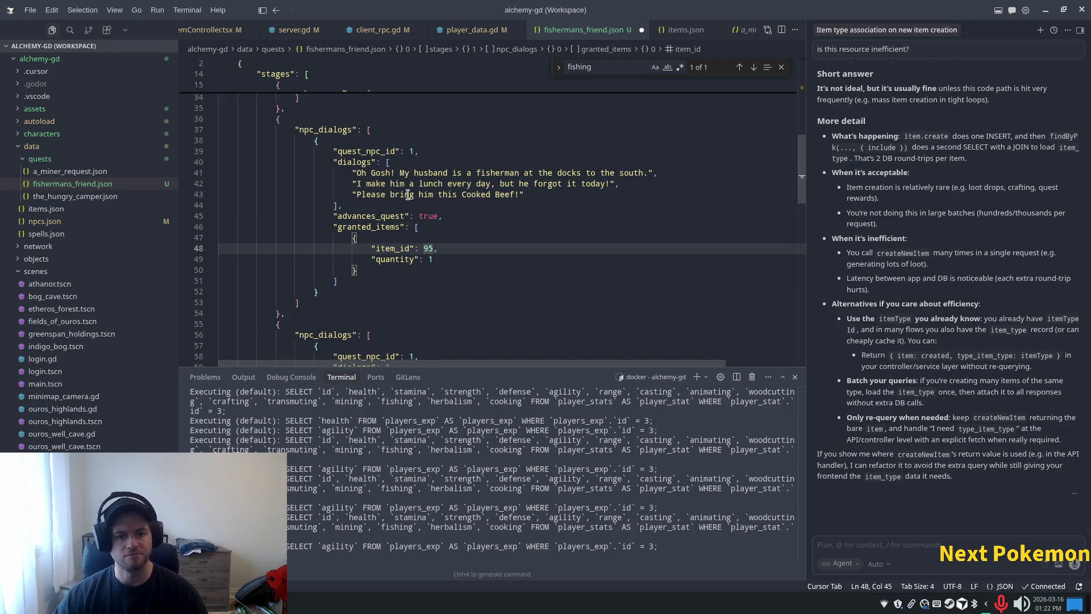
pyautogui.click(449, 216)
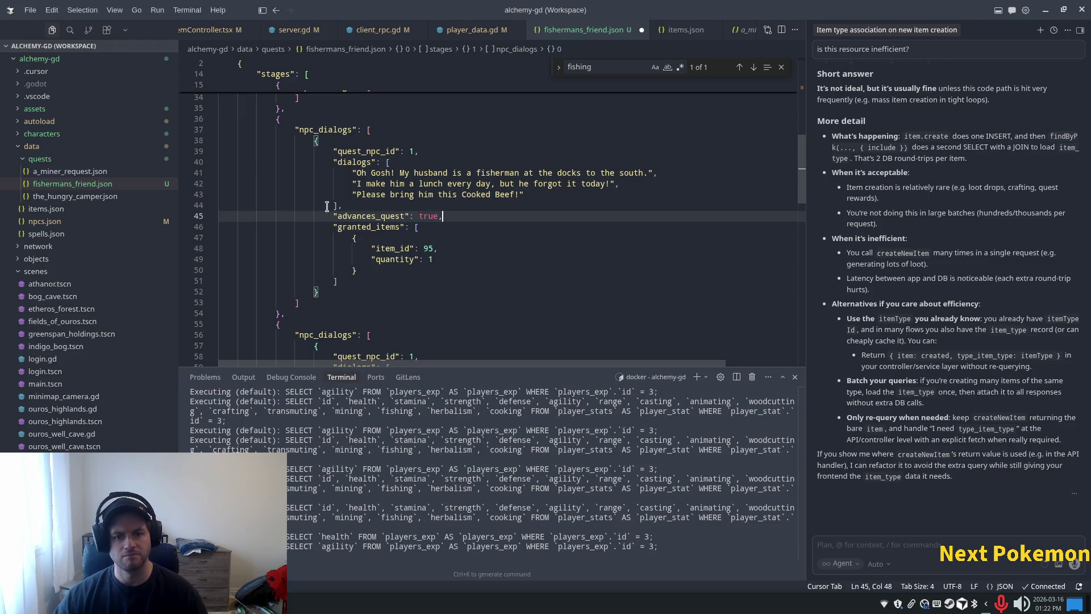
pyautogui.scroll(-5, 331, 204)
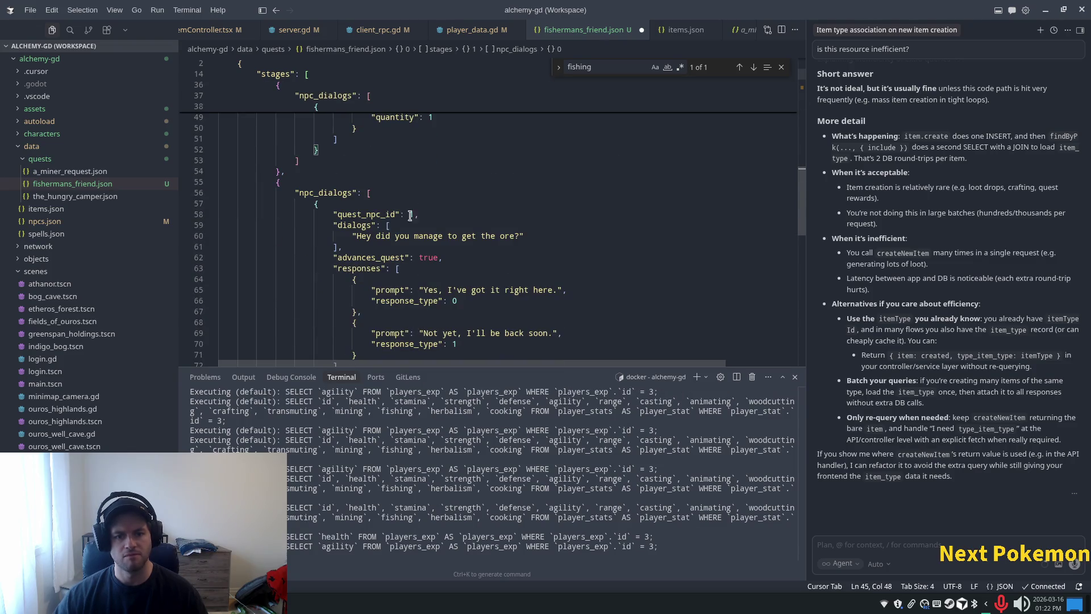
pyautogui.scroll(-2, 409, 216)
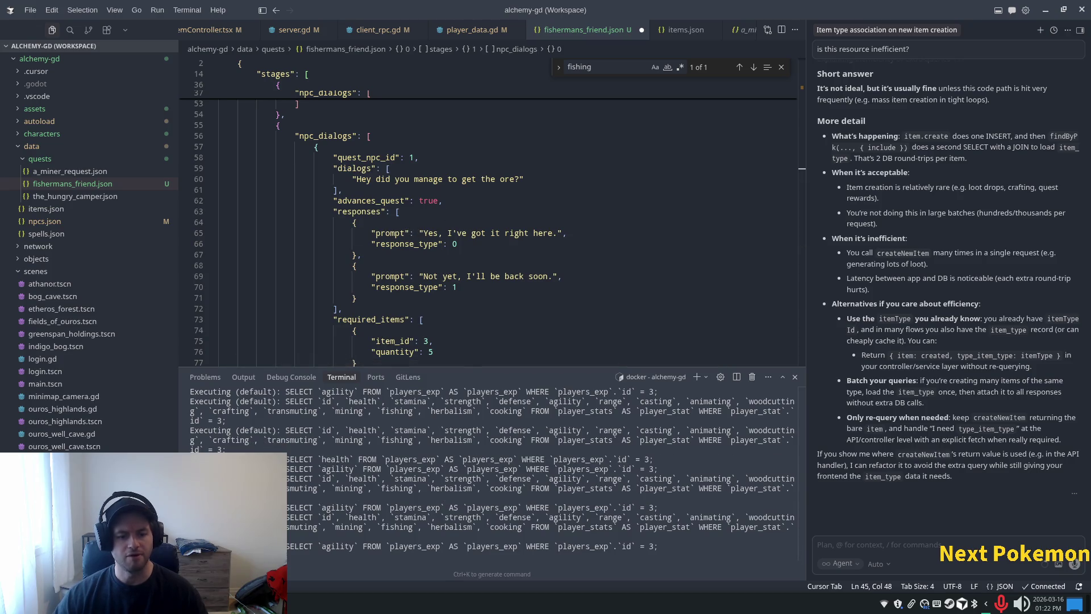
pyautogui.hotkey('ctrl', 'shift', 'Escape')
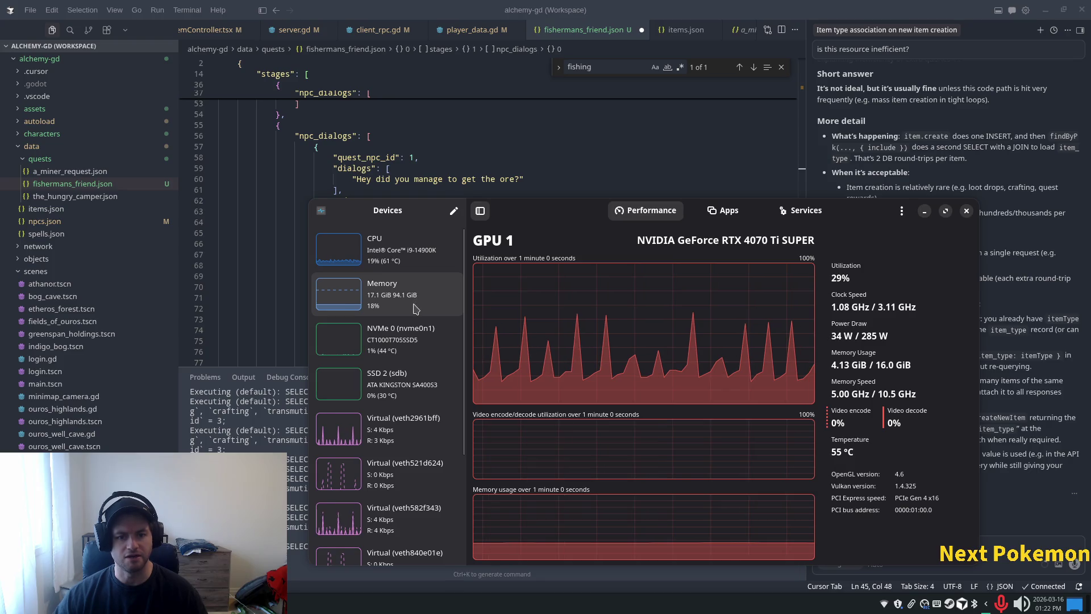
# Step: Show the Memory page: 17.1 of 94.1 GiB used, 77.0 GiB available, DDR5 6400 MT/s
pyautogui.click(416, 307)
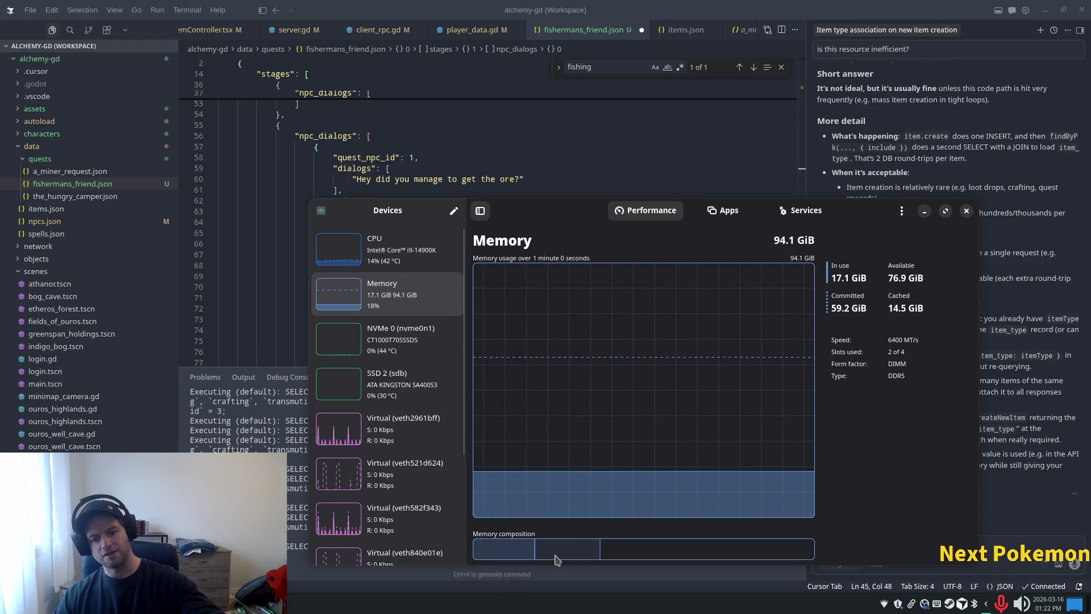
pyautogui.moveTo(524, 552)
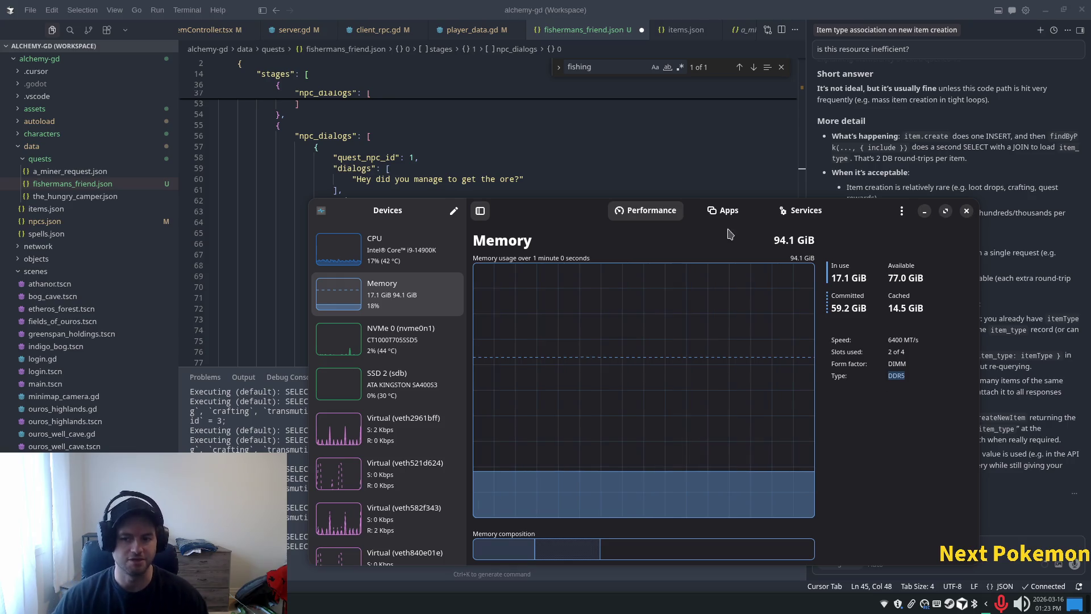
pyautogui.scroll(-5, 440, 390)
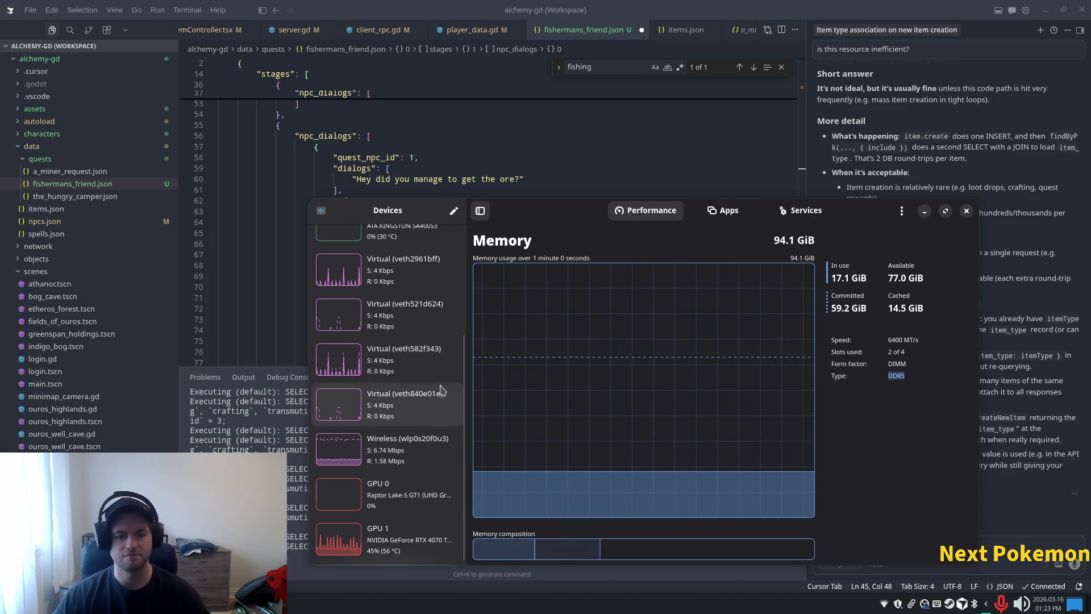
pyautogui.scroll(5, 398, 427)
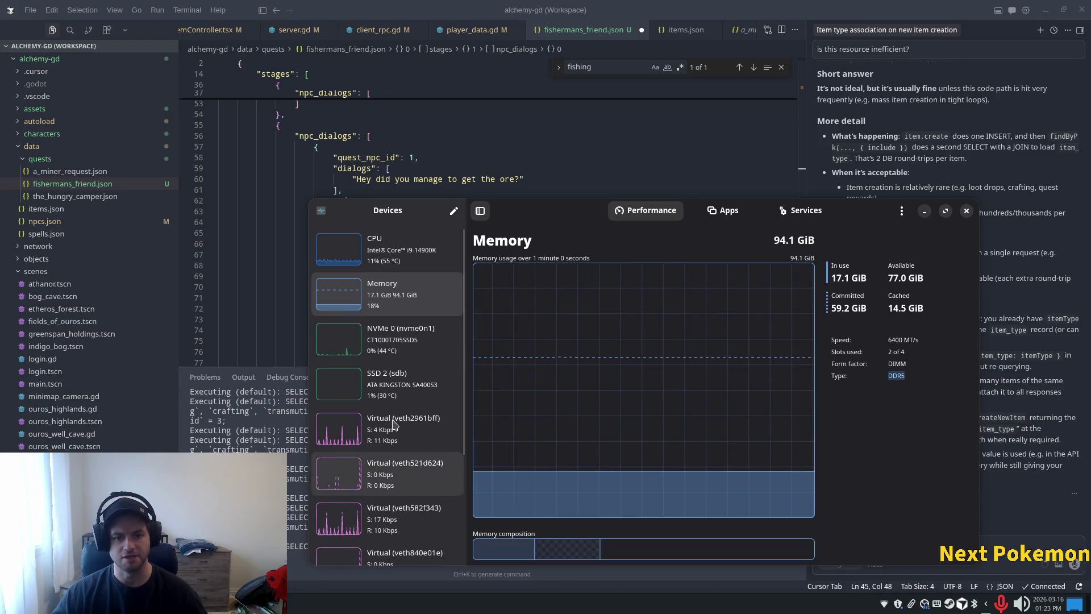